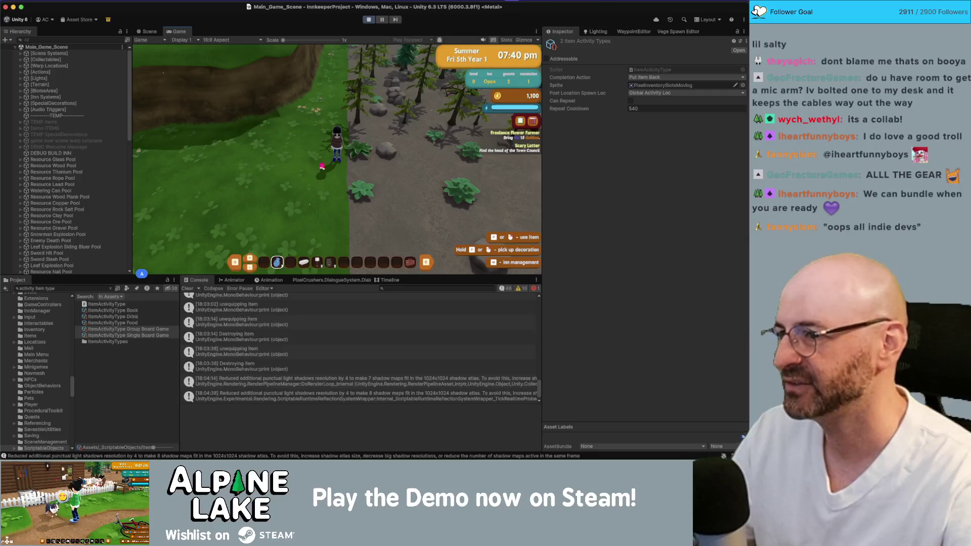
# - Run the character along the forest dirt path and across the grass to the red inn's door
pyautogui.press('d')
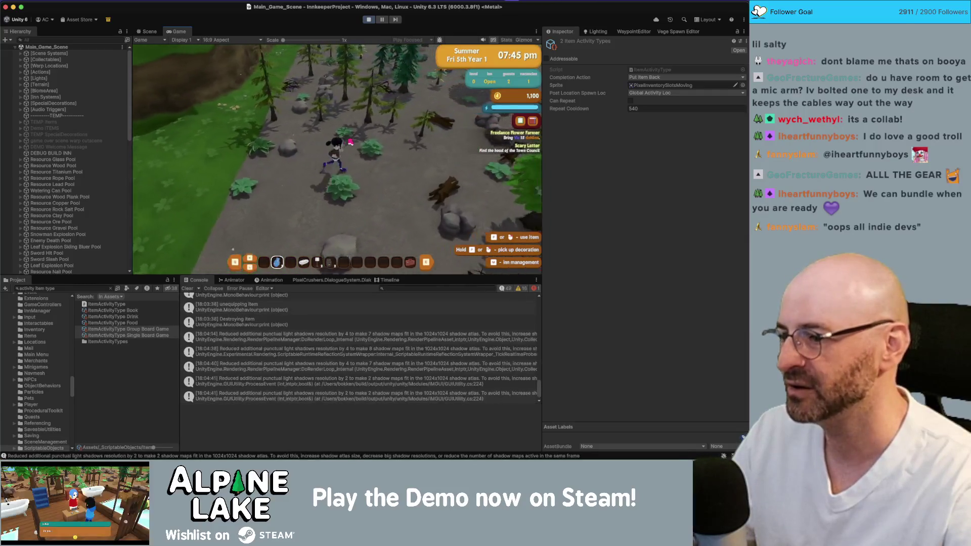
pyautogui.press('w')
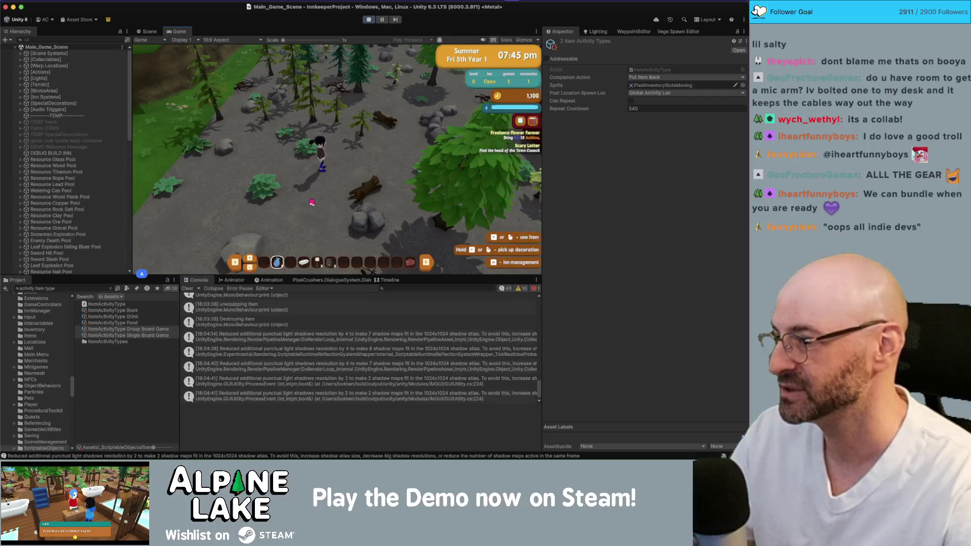
pyautogui.press('d')
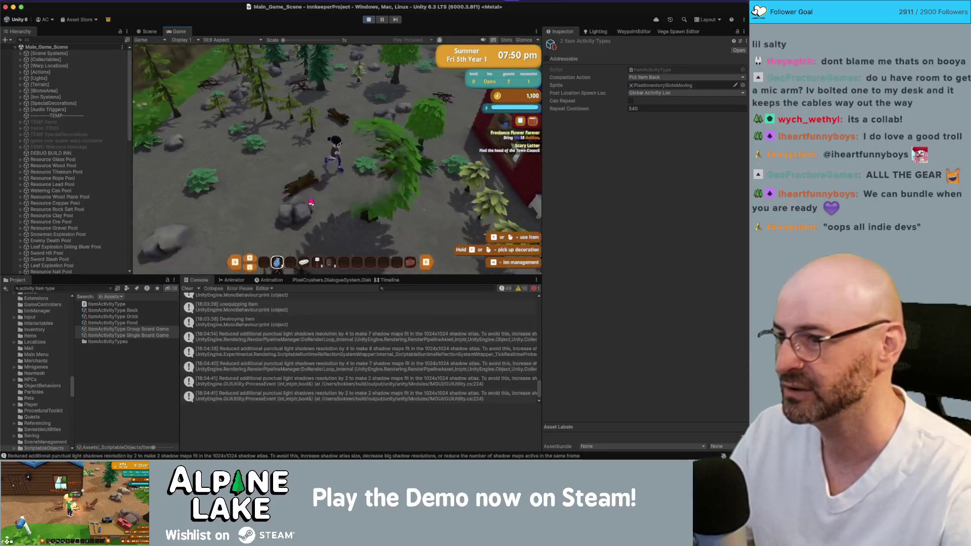
pyautogui.press('s')
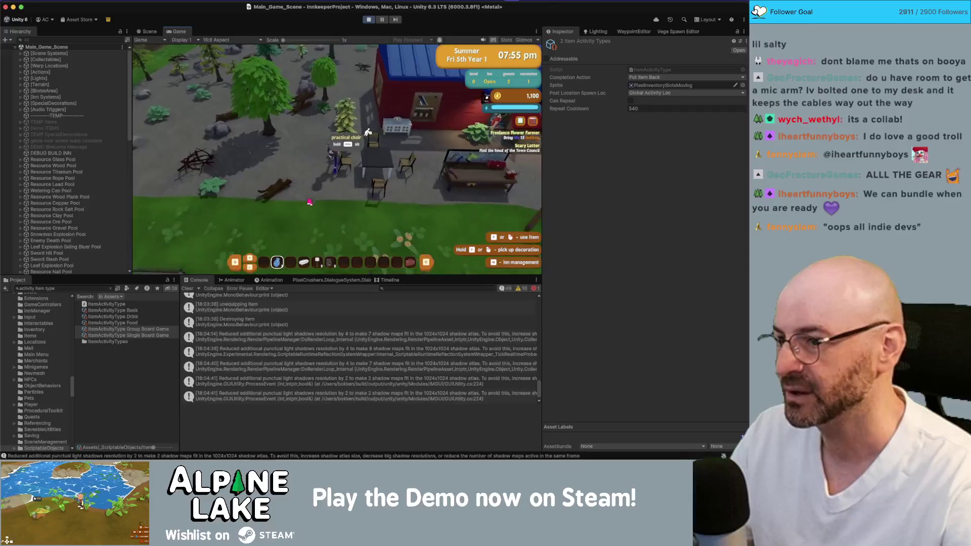
pyautogui.press('d')
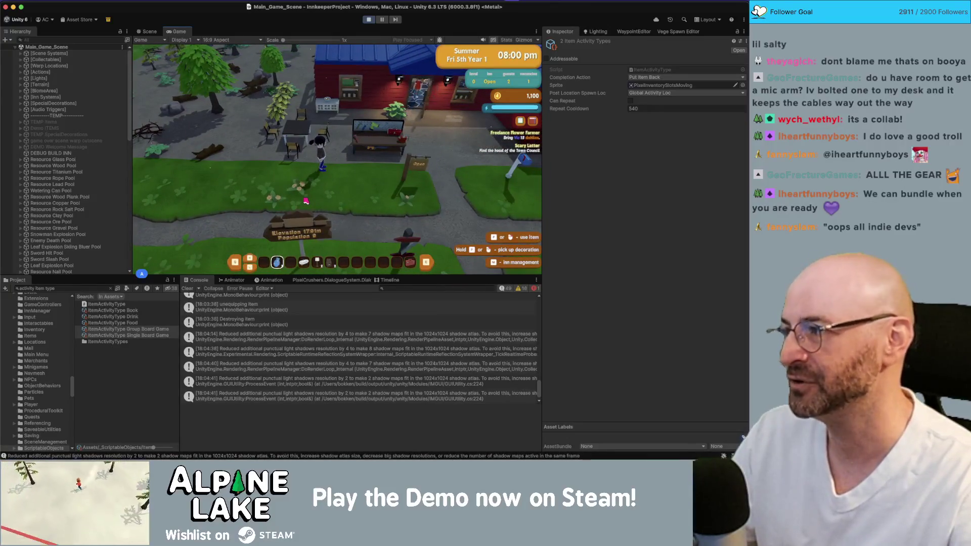
pyautogui.press('d')
pyautogui.press('d')
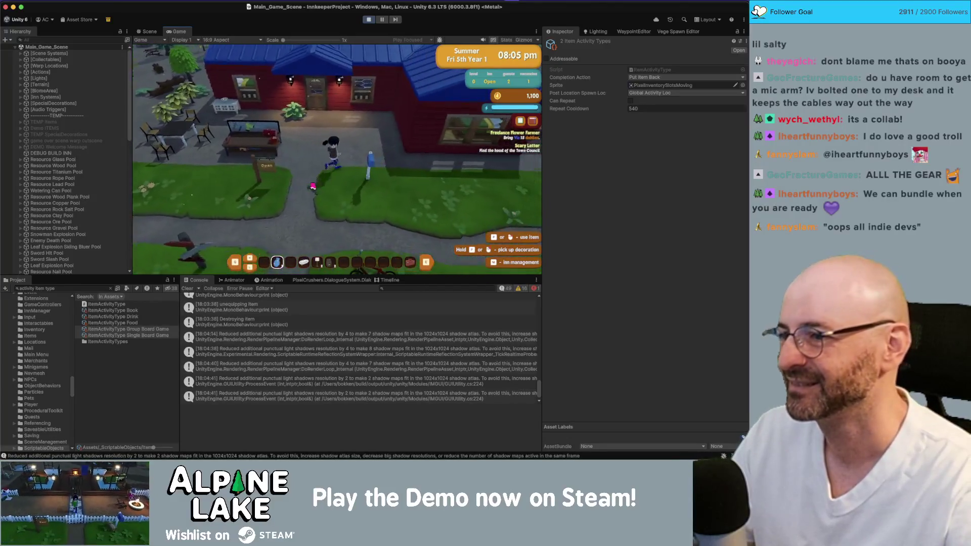
pyautogui.press('w')
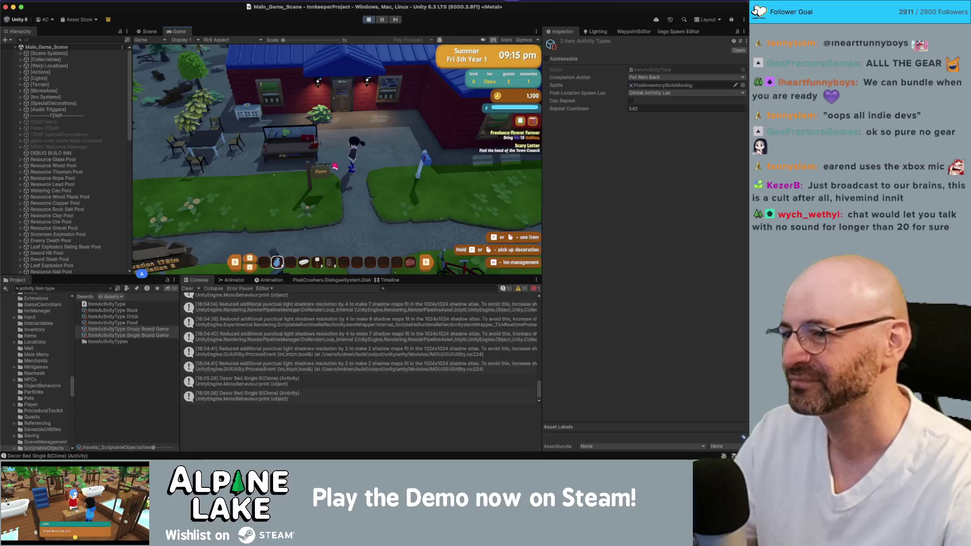
# - Walk the character past the signpost and white cabinet to the buffet table, then frame the food bowl in the Scene view
pyautogui.press('w')
pyautogui.press('s')
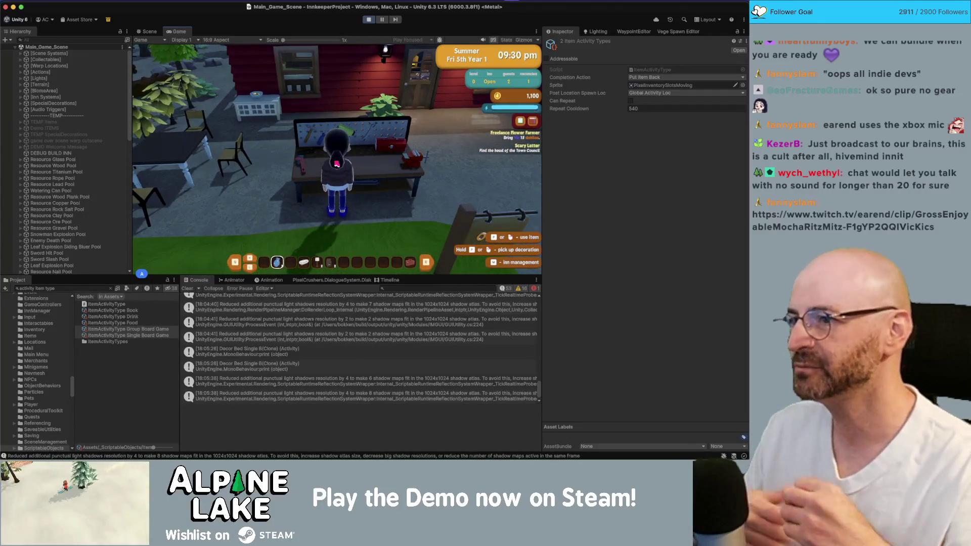
pyautogui.press('w')
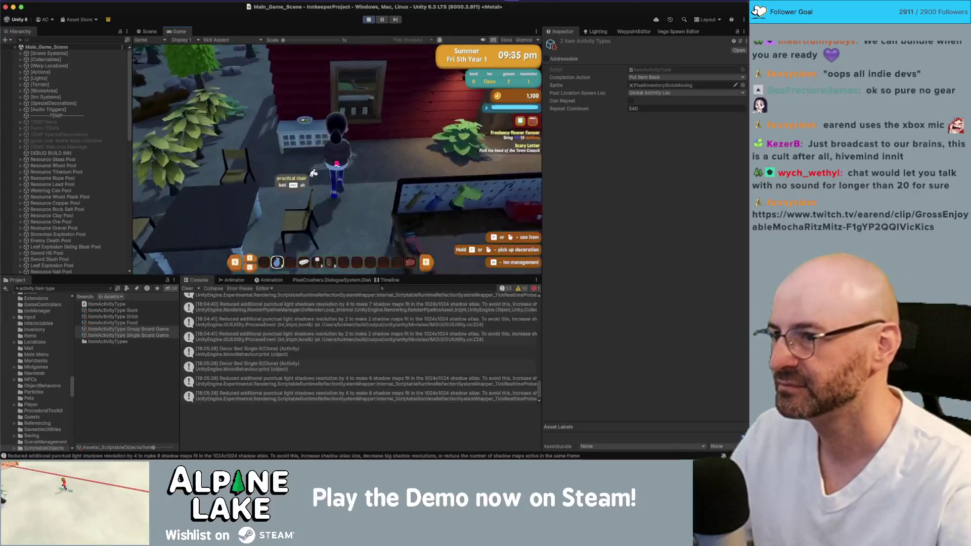
pyautogui.press('w')
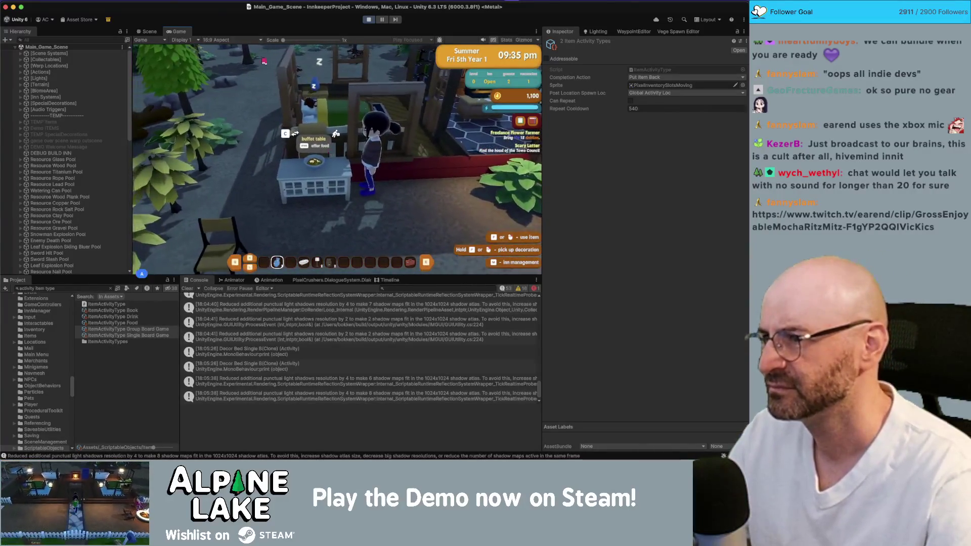
pyautogui.click(149, 32)
pyautogui.moveTo(229, 122)
pyautogui.mouseDown()
pyautogui.moveTo(307, 159)
pyautogui.moveTo(97, 166)
pyautogui.moveTo(115, 178)
pyautogui.moveTo(230, 182)
pyautogui.mouseUp()
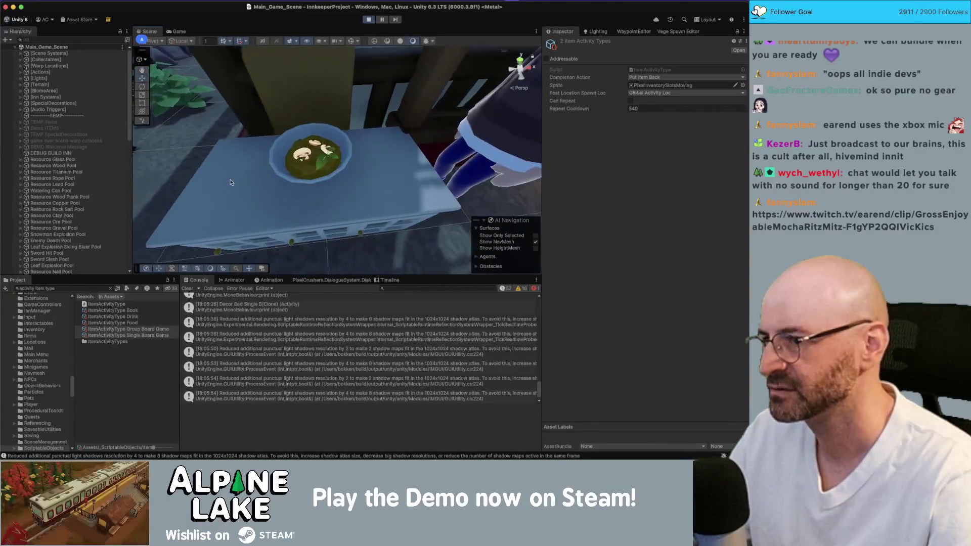
# - Select a mushroom slice, check its shader list, and locate the Turnip material's texture in the project
pyautogui.click(302, 154)
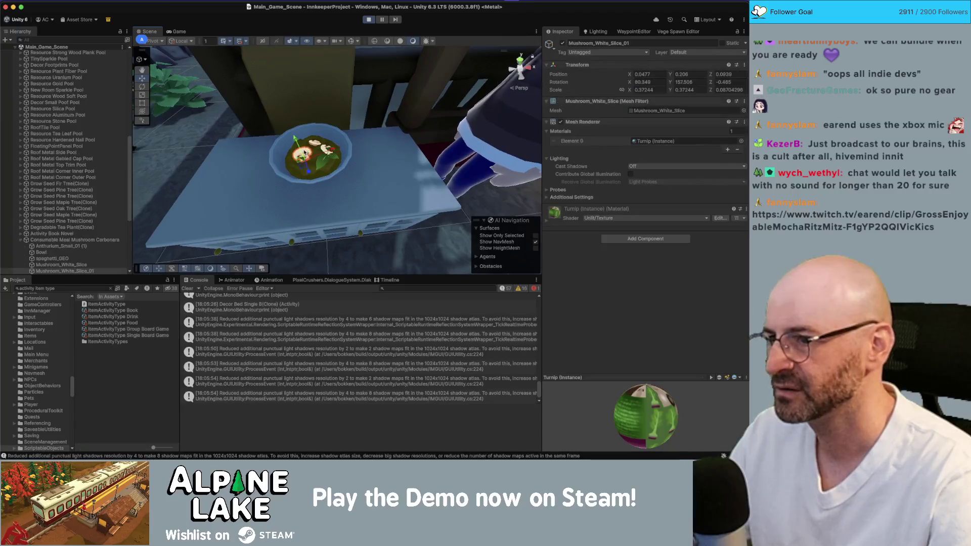
pyautogui.click(613, 219)
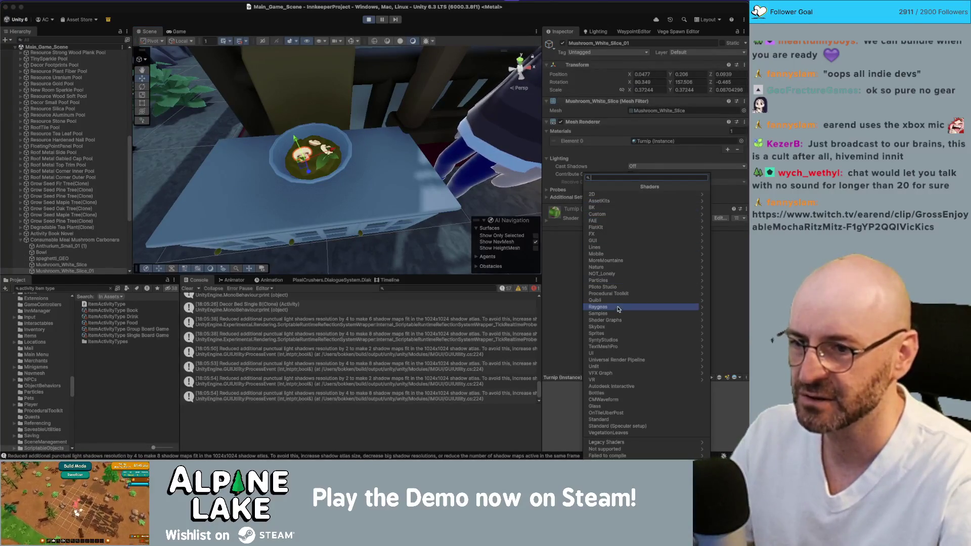
pyautogui.click(546, 245)
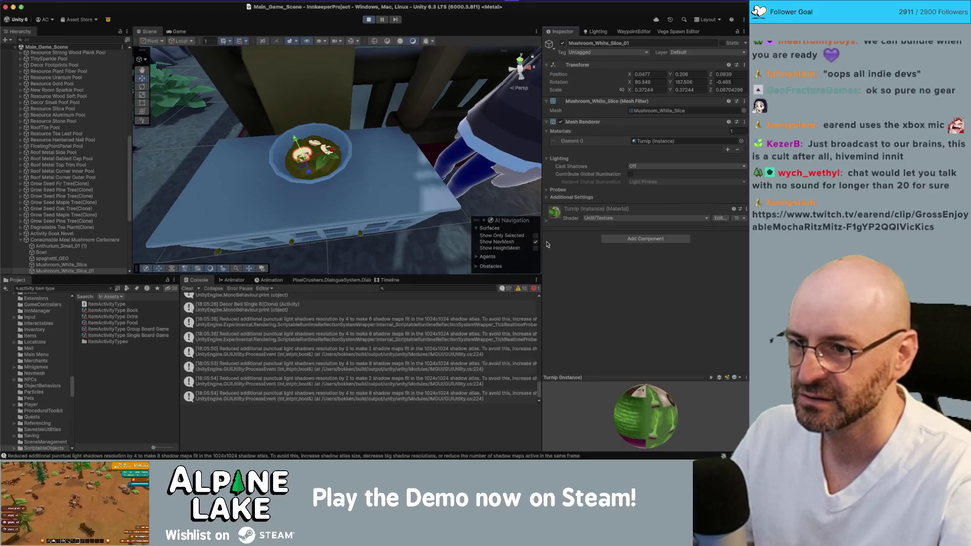
pyautogui.click(546, 224)
pyautogui.click(739, 239)
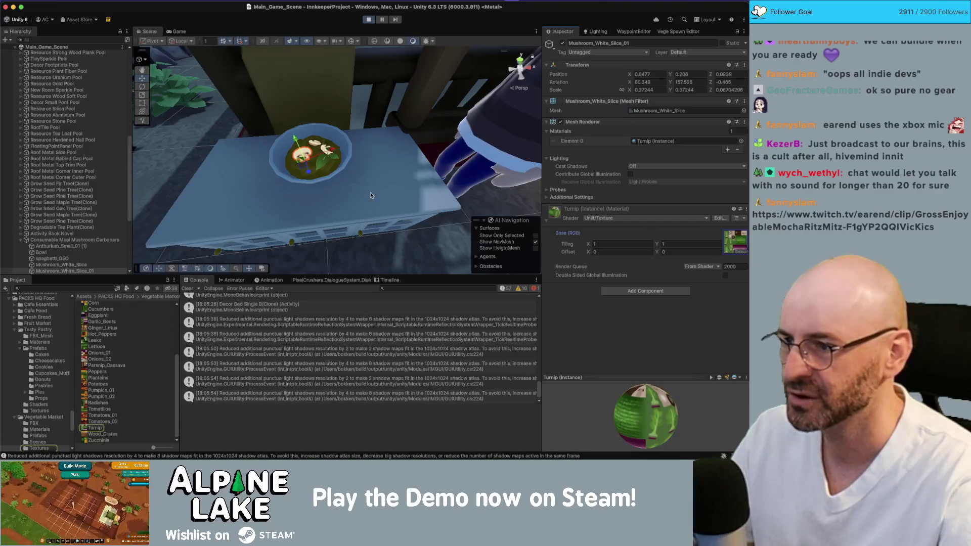
# - Reselect Mushroom_White_Slice_01 and list the Universal Render Pipeline shaders for its Turnip material
pyautogui.rightClick(330, 167)
pyautogui.click(324, 163)
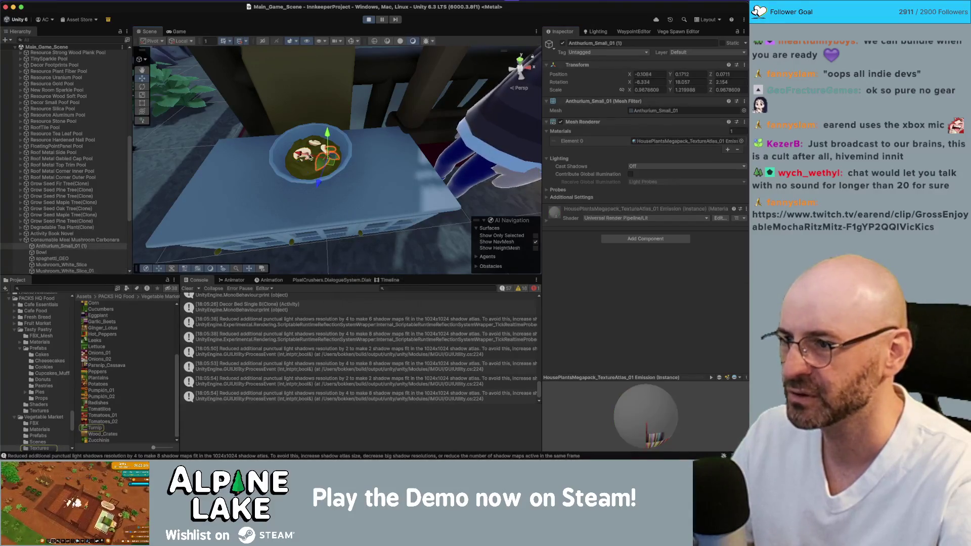
pyautogui.click(308, 150)
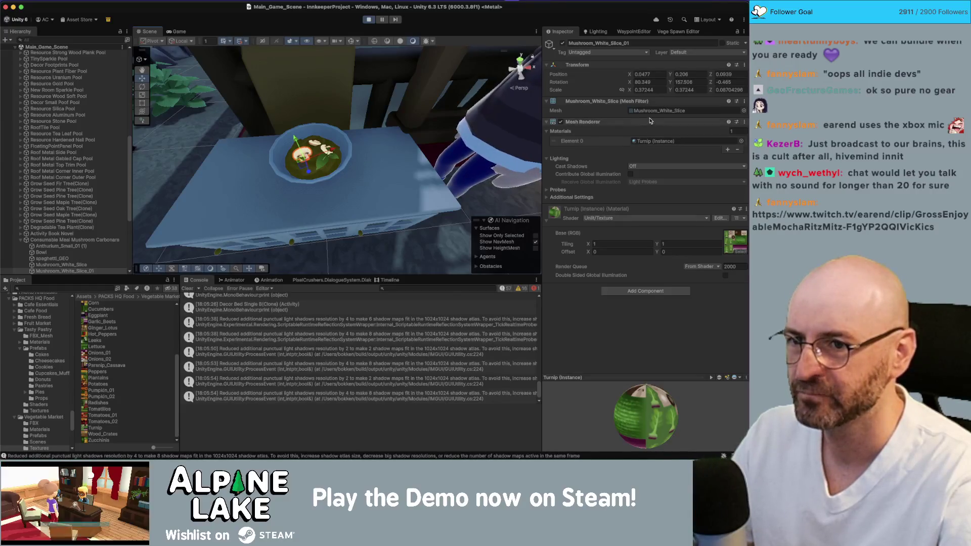
pyautogui.click(626, 220)
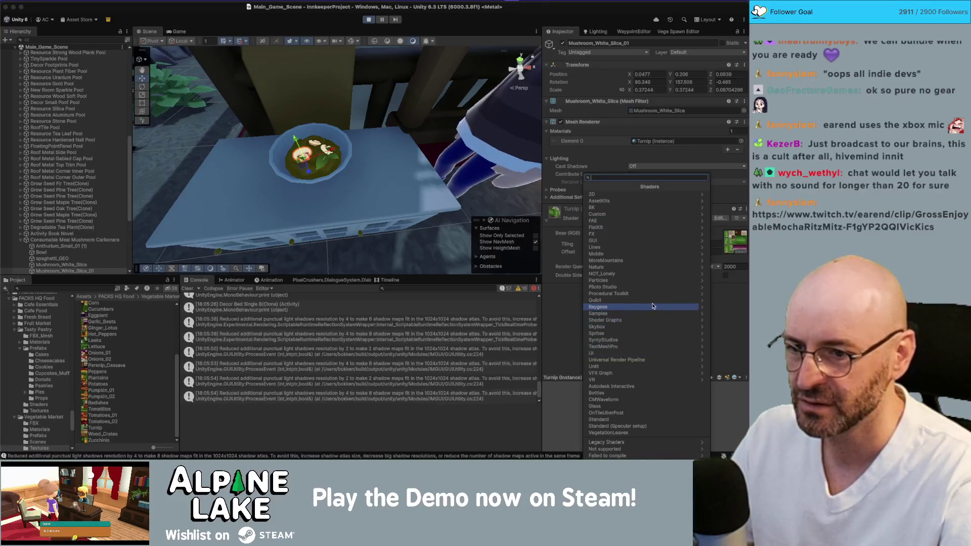
pyautogui.click(647, 361)
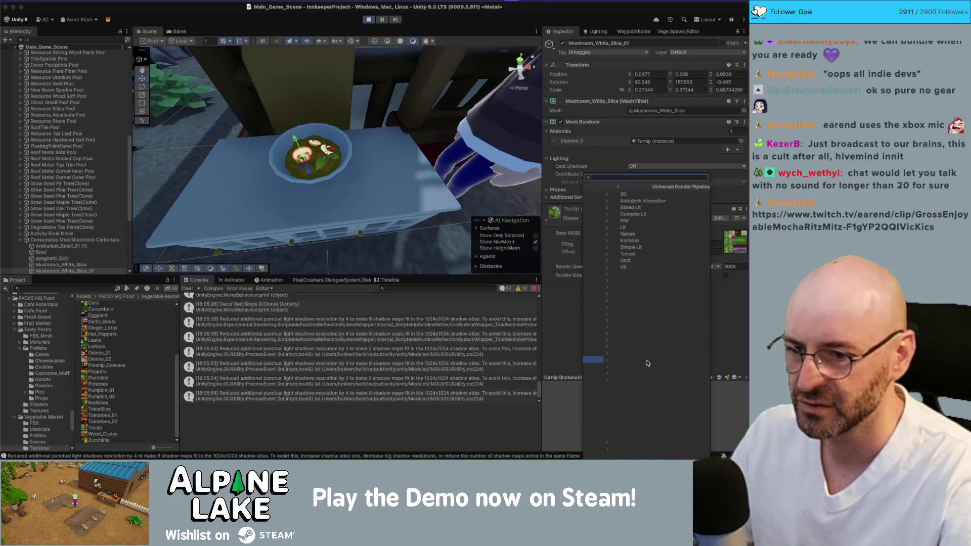
# - Apply Universal Render Pipeline/Simple Lit to the Turnip material, check the material slot, and exit play mode
pyautogui.click(651, 248)
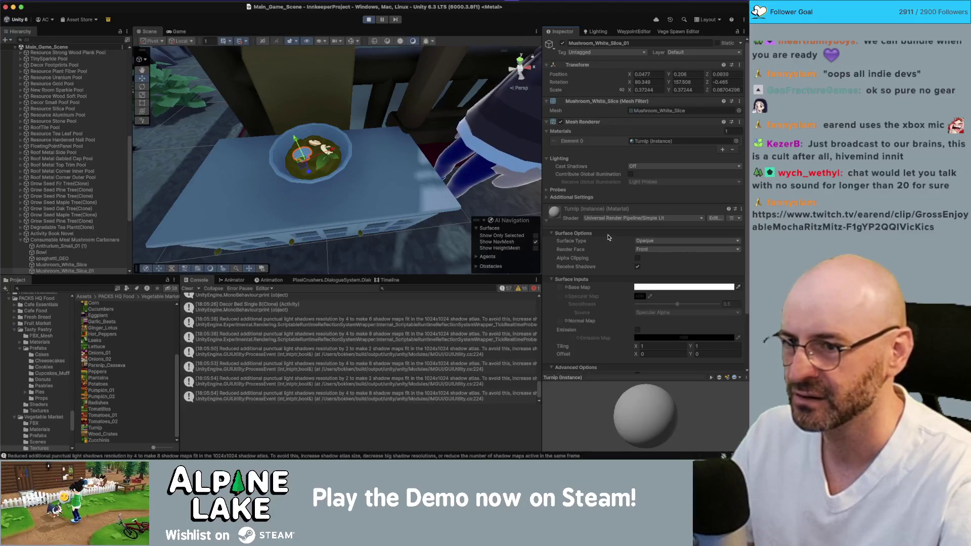
pyautogui.click(658, 142)
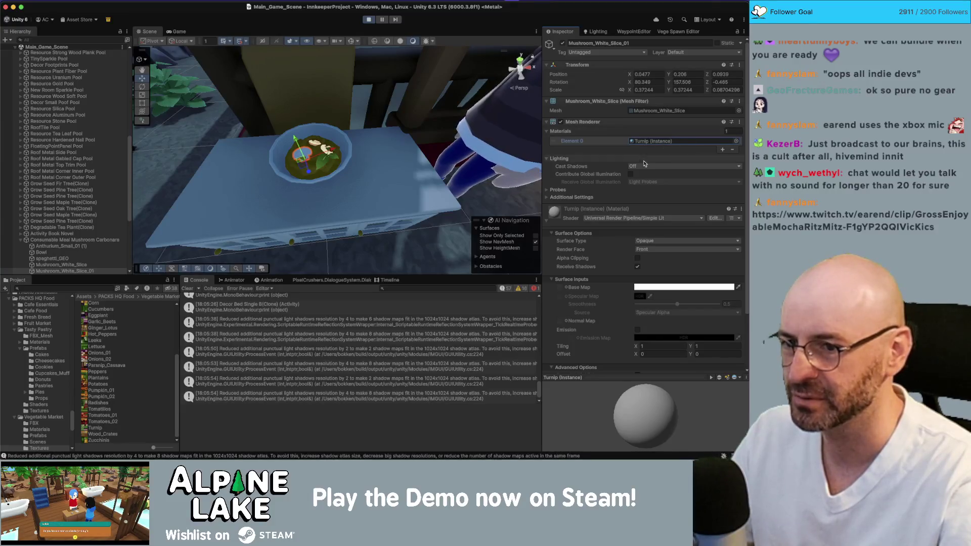
pyautogui.click(368, 20)
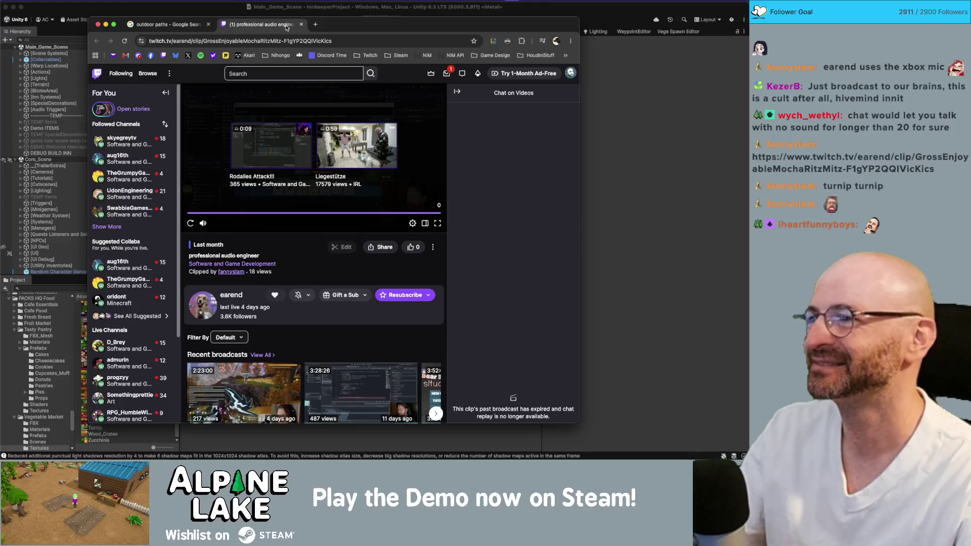
# - Close the Twitch clip tab with Cmd+W
pyautogui.press('super+w')
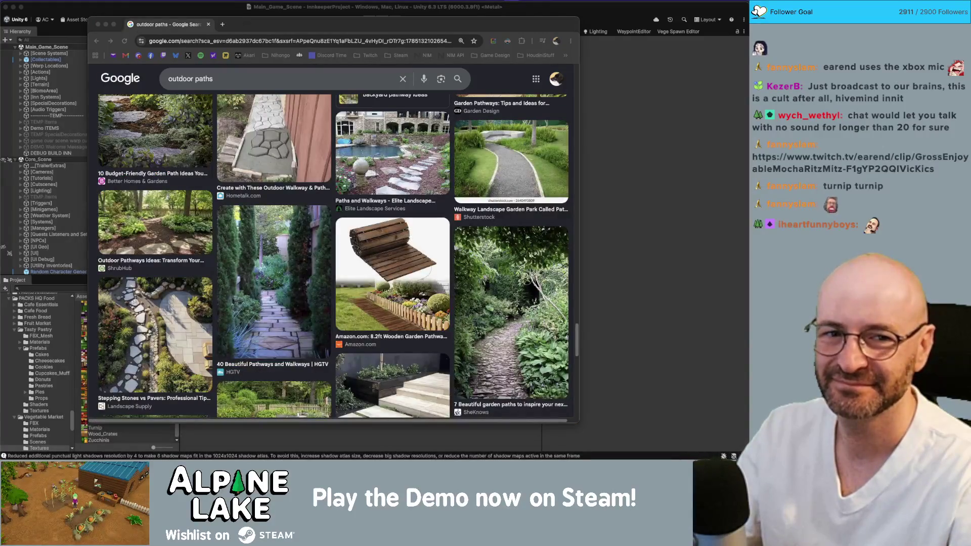